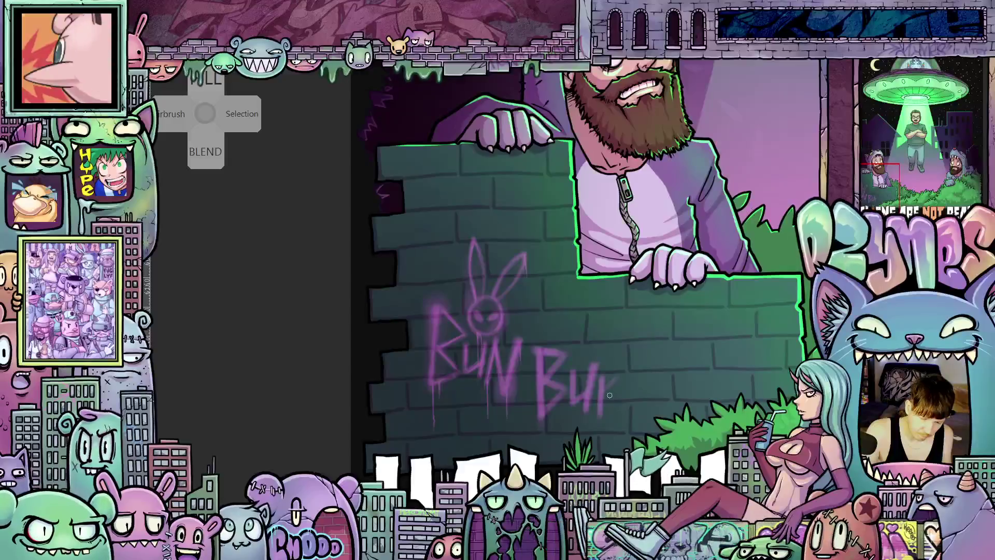
Undo the bad stroke and paint the final n of the second BUN in purple.
key(ctrl+z)
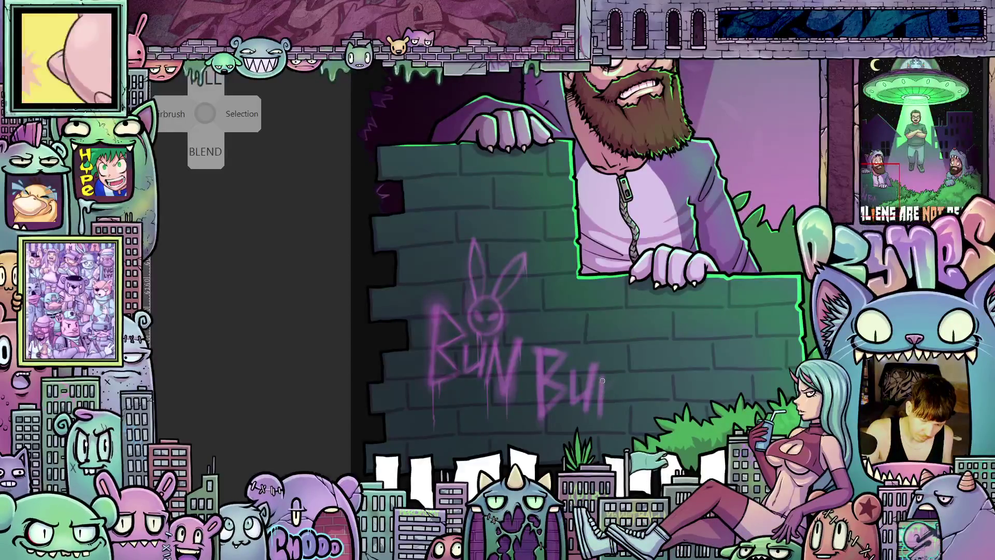
mouse_move(602, 381)
mouse_down()
mouse_move(619, 419)
mouse_move(628, 357)
mouse_up()
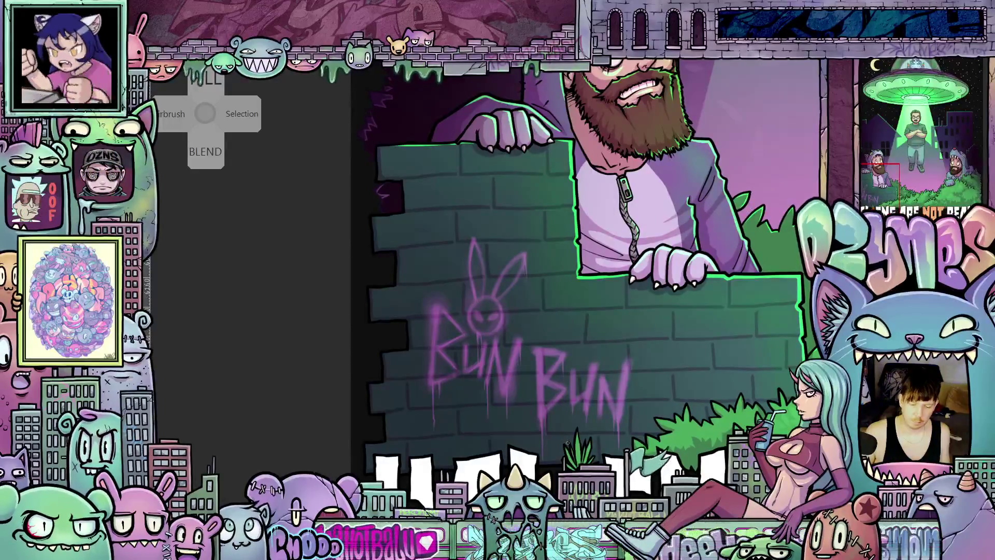
Zoom out until the whole Aliens Are Not Real poster fits in the window.
scroll(586, 280, down, 5)
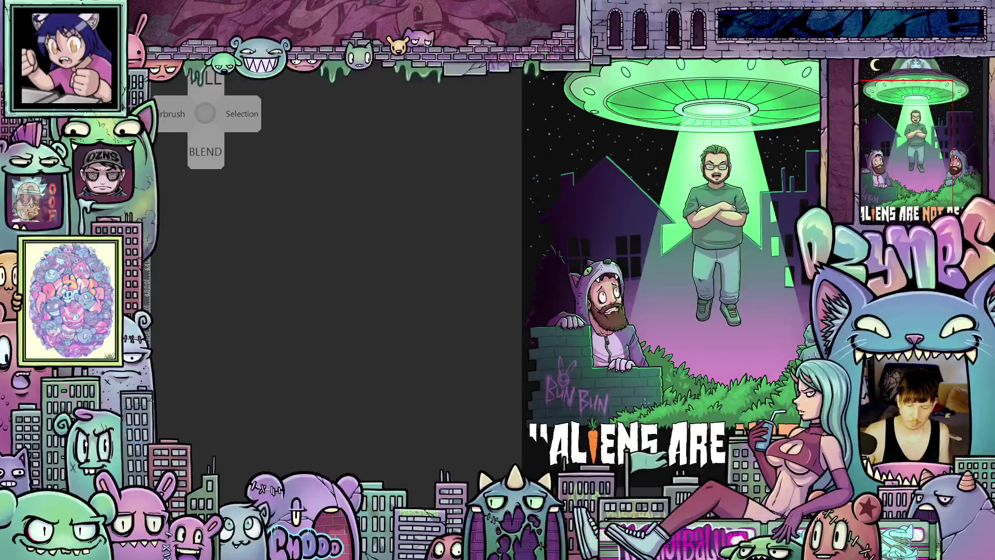
scroll(653, 290, down, 3)
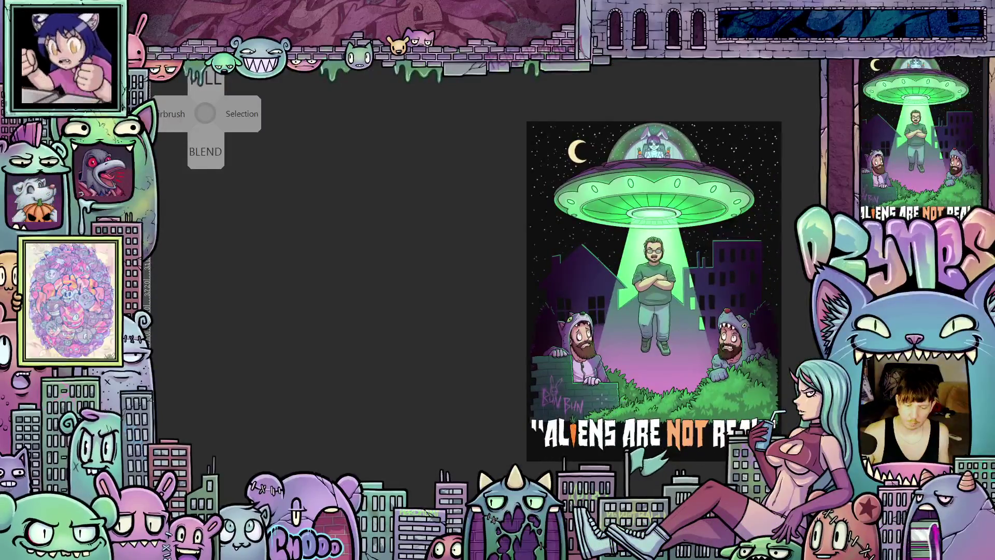
scroll(591, 285, up, 3)
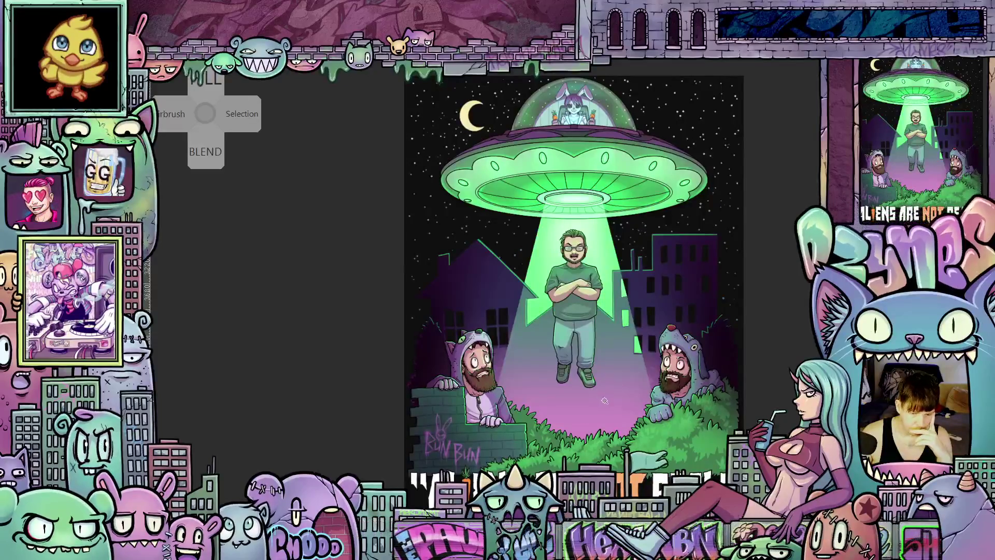
click(707, 413)
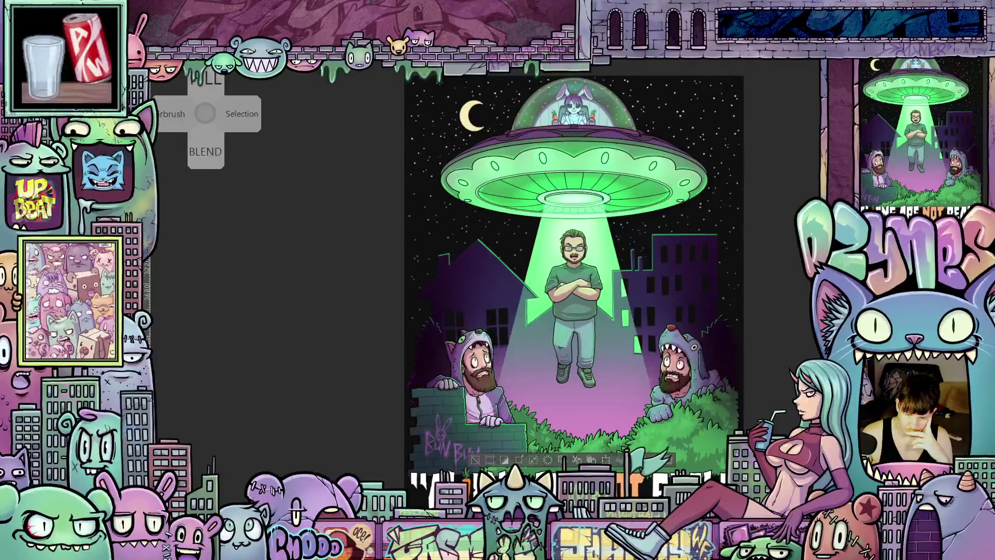
key(ctrl+d)
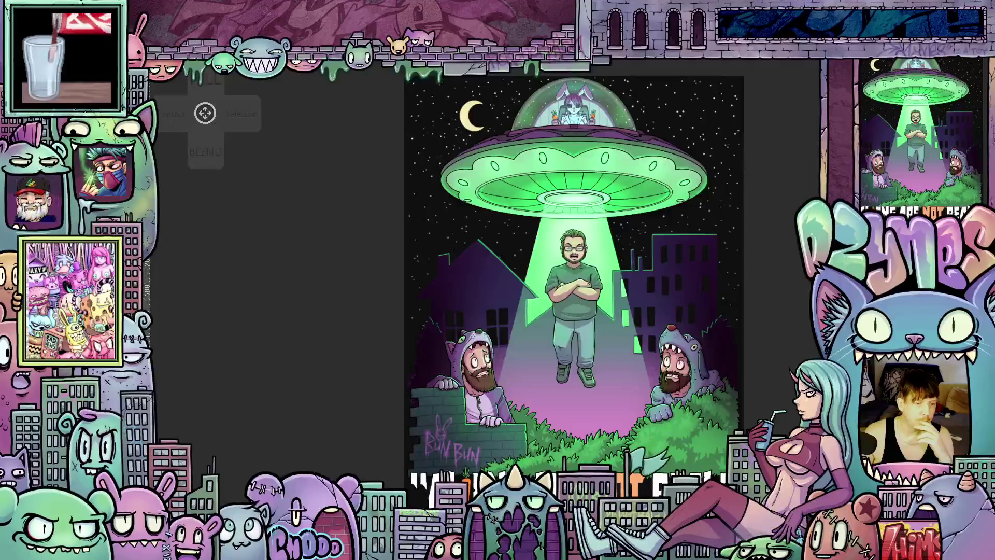
key(ctrl+shift+d)
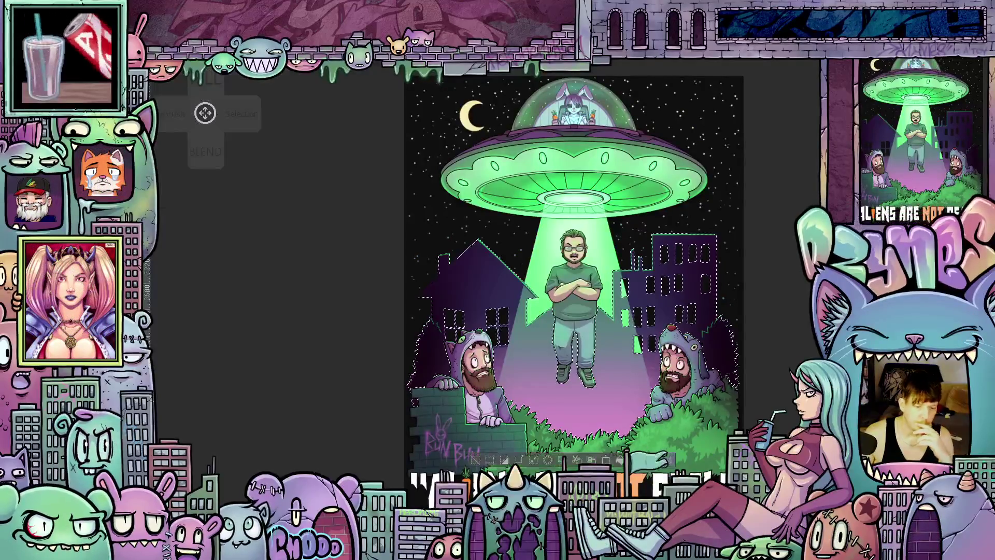
key(ctrl+d)
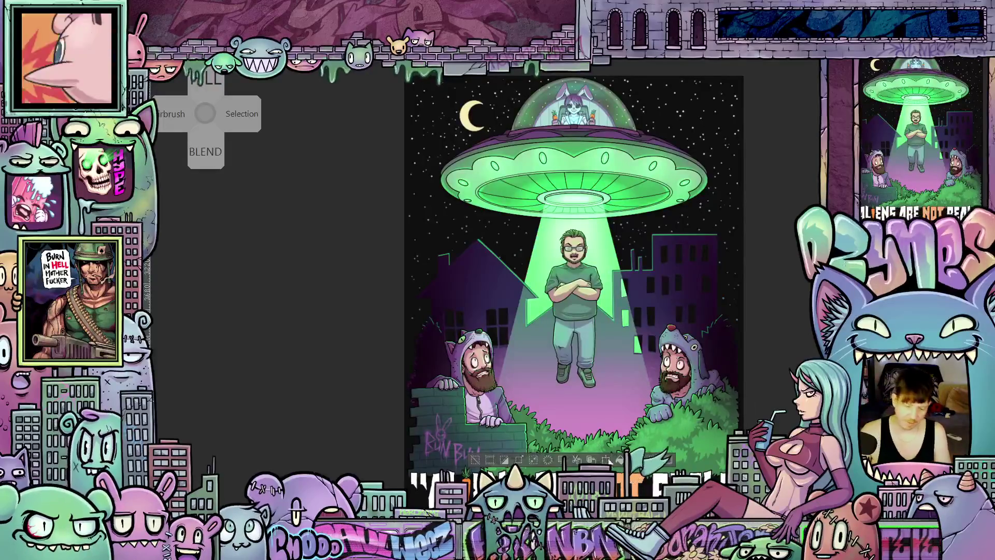
Zoom in on the lower canvas around the man in the beam and the hoodie guys.
scroll(610, 460, up, 3)
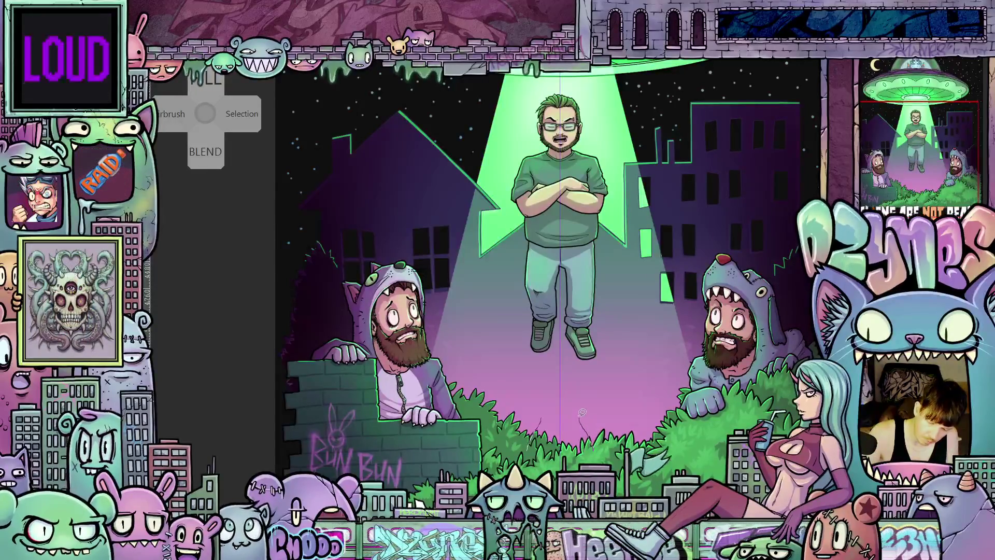
Sketch mirrored curling vines beneath the floating man, then fill them solid black.
mouse_move(615, 388)
mouse_down()
mouse_move(617, 358)
mouse_move(597, 360)
mouse_move(613, 349)
mouse_move(634, 365)
mouse_up()
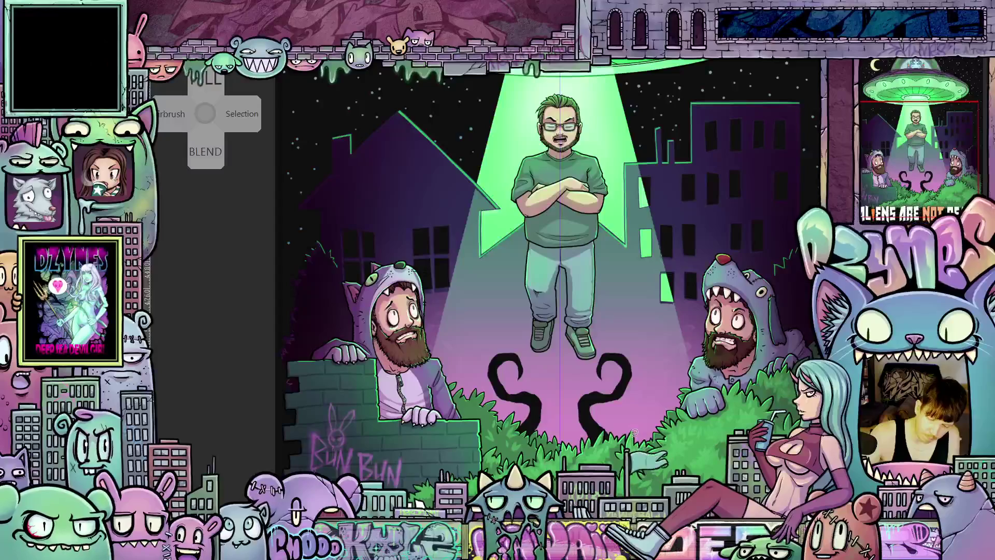
mouse_move(647, 414)
mouse_down()
mouse_move(656, 364)
mouse_move(610, 314)
mouse_move(617, 288)
mouse_move(645, 306)
mouse_move(625, 316)
mouse_move(641, 310)
mouse_up()
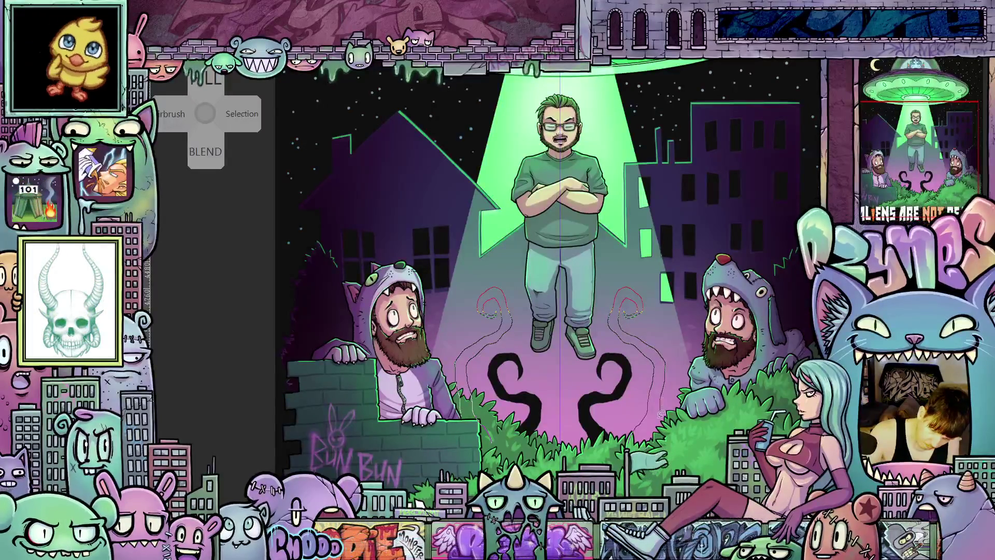
key(ctrl+z)
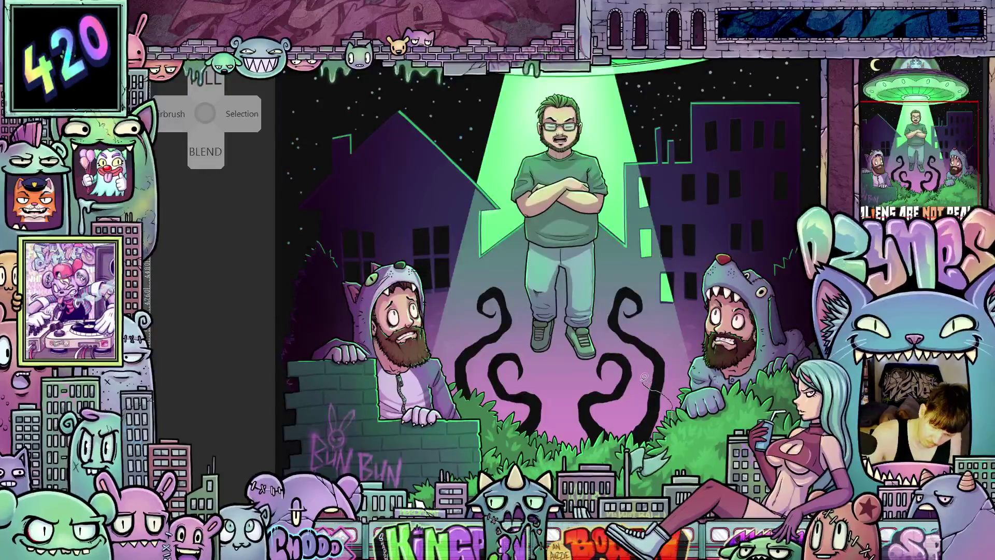
Outline an extra curling vine branch between the two black vines.
mouse_move(644, 377)
mouse_down()
mouse_move(654, 310)
mouse_move(668, 310)
mouse_move(668, 339)
mouse_move(648, 364)
mouse_move(671, 381)
mouse_up()
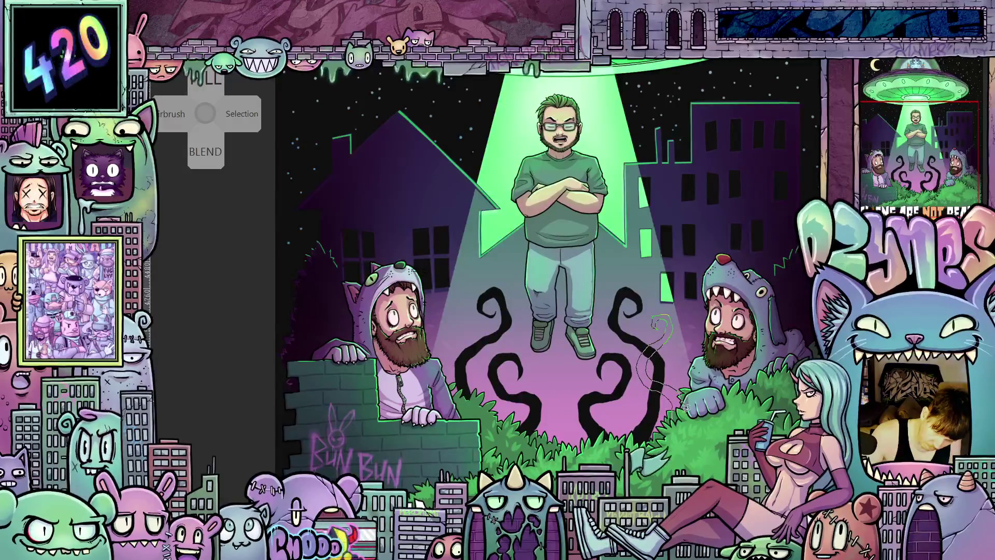
drag(673, 418, 673, 422)
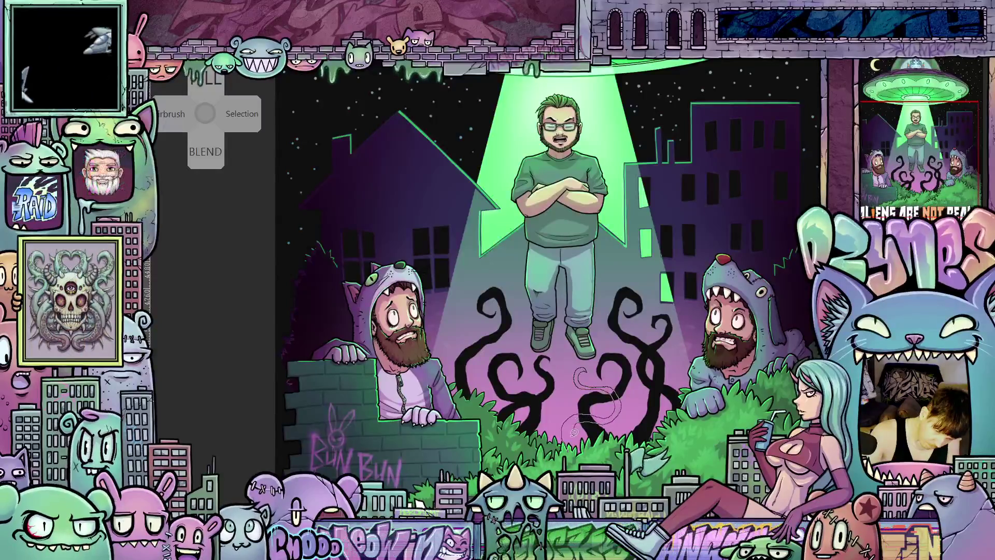
Fill the new branch black and add more thin vine branches below the man's feet.
drag(570, 455, 572, 451)
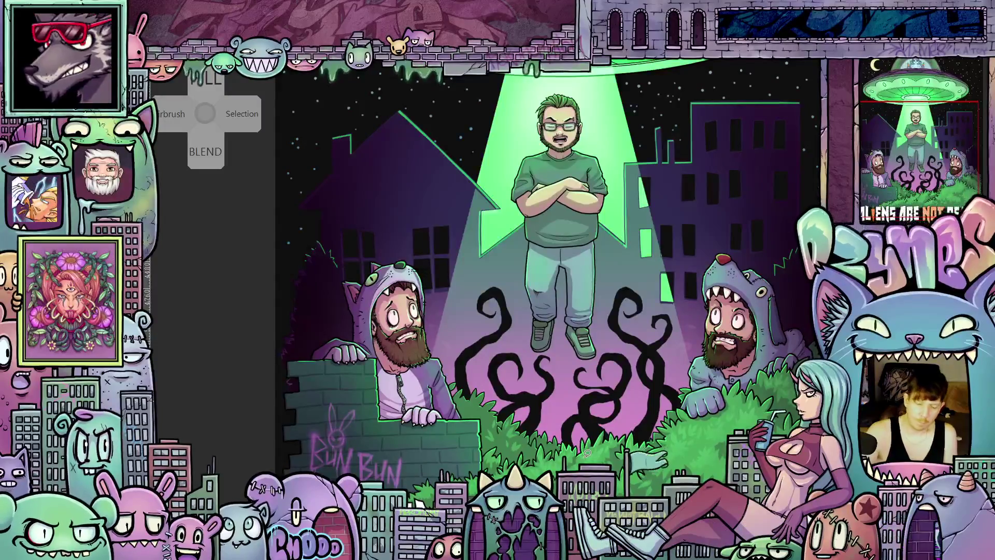
mouse_move(443, 382)
mouse_down()
mouse_move(449, 357)
mouse_move(495, 348)
mouse_move(464, 295)
mouse_move(495, 262)
mouse_move(459, 299)
mouse_move(490, 340)
mouse_move(439, 359)
mouse_move(434, 387)
mouse_move(481, 460)
mouse_up()
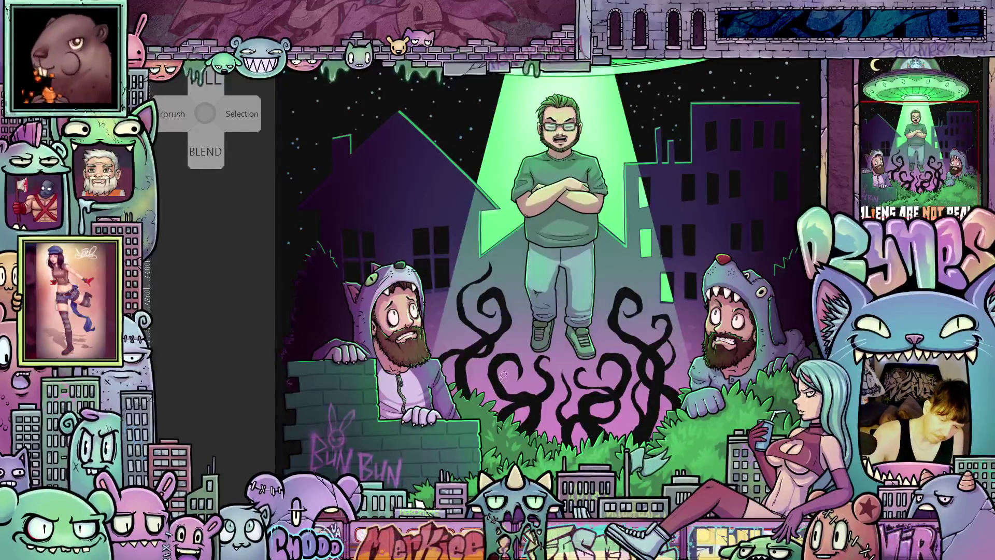
mouse_move(494, 362)
mouse_down()
mouse_move(492, 411)
mouse_move(493, 397)
mouse_up()
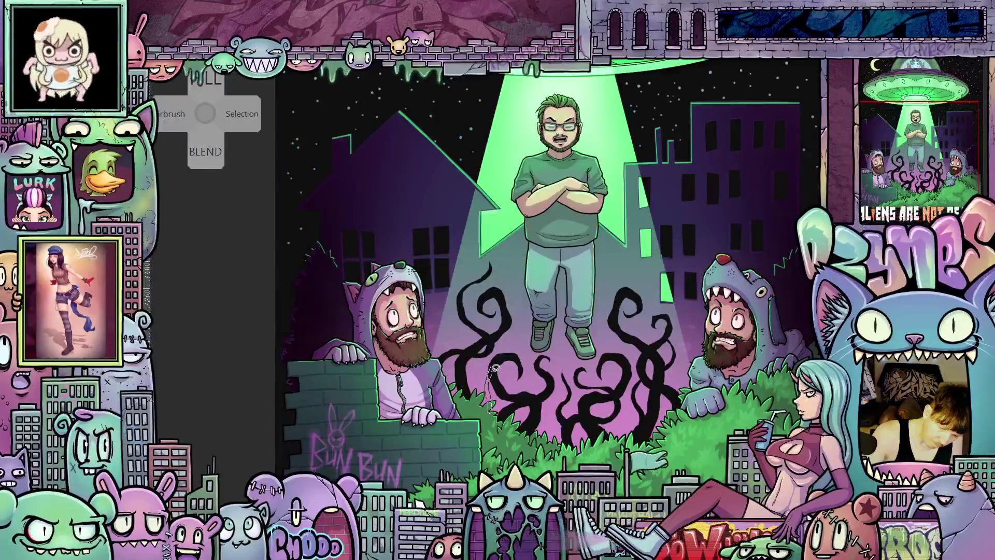
mouse_move(502, 354)
mouse_down()
mouse_move(522, 309)
mouse_move(512, 404)
mouse_up()
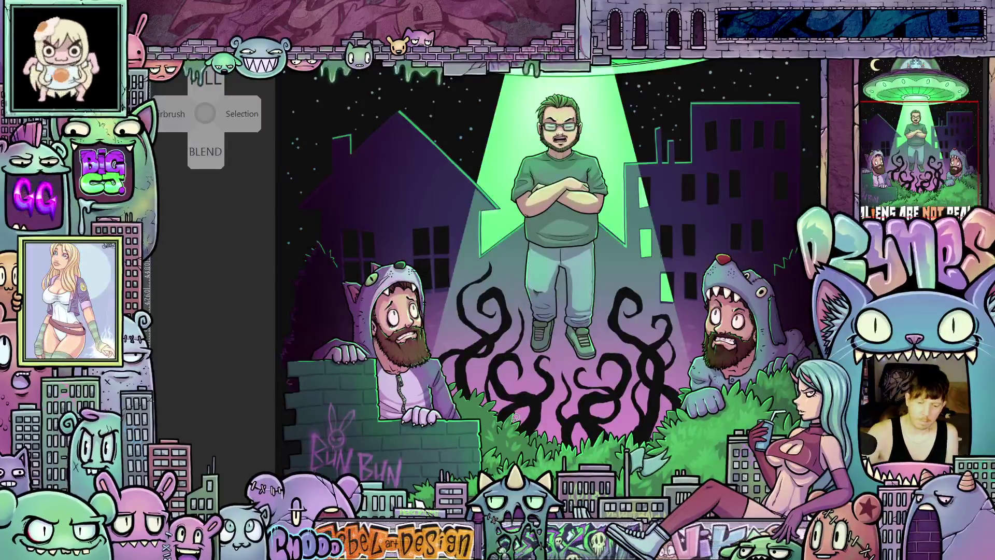
mouse_move(613, 312)
mouse_down()
mouse_move(617, 259)
mouse_move(614, 314)
mouse_up()
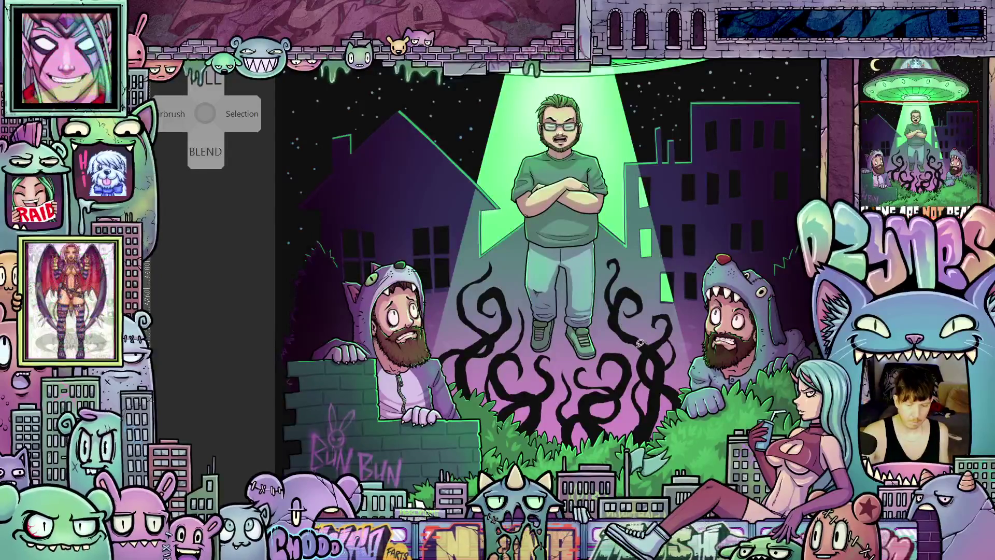
scroll(651, 412, down, 5)
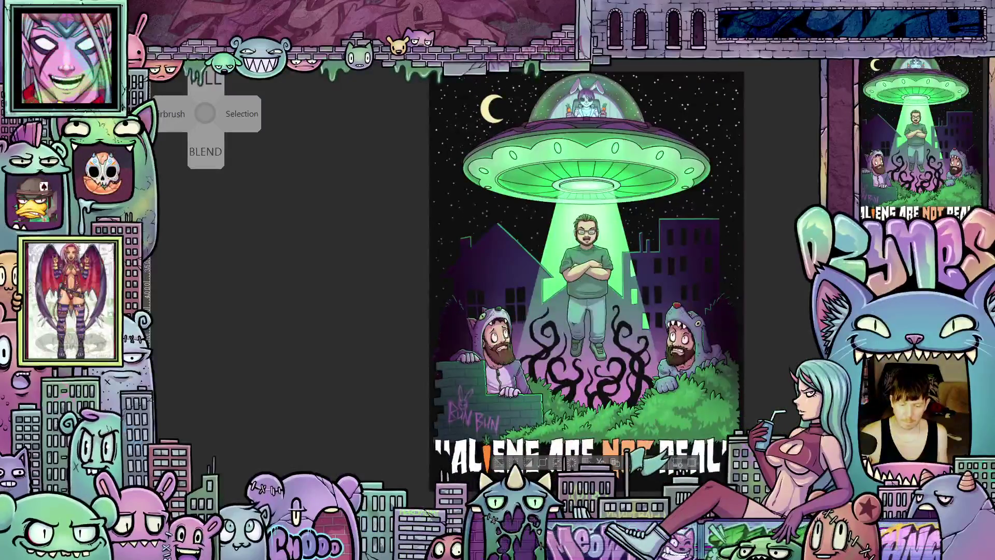
scroll(616, 403, up, 1)
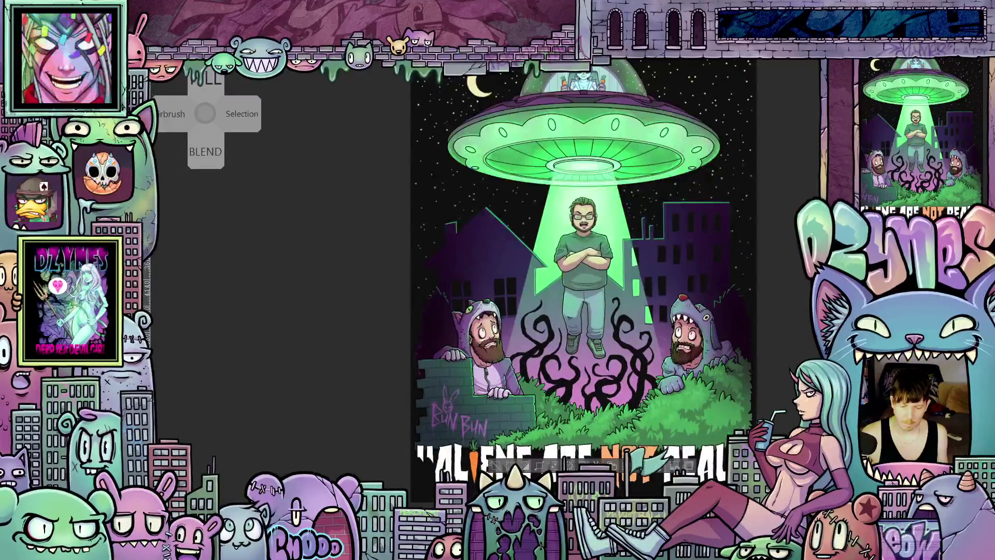
scroll(613, 388, up, 2)
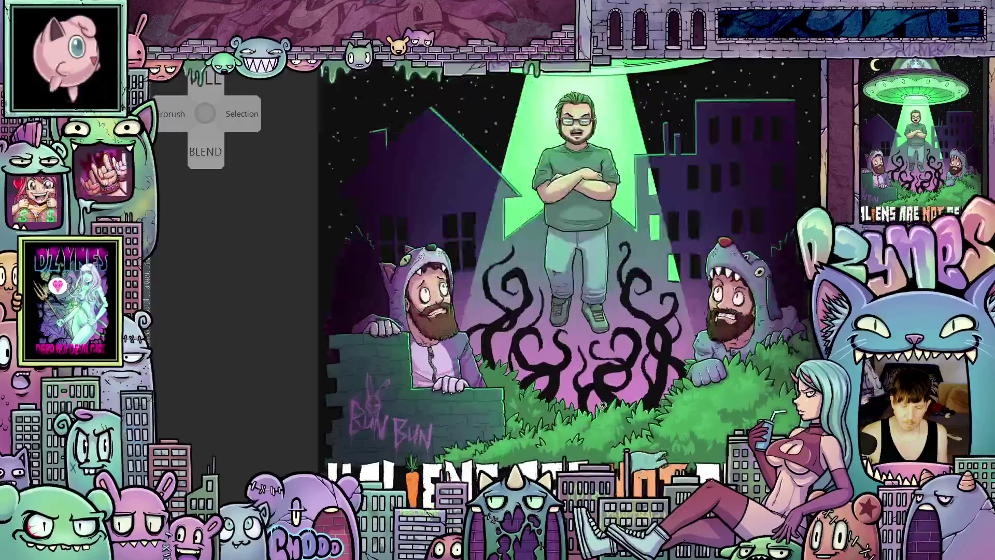
scroll(613, 387, down, 2)
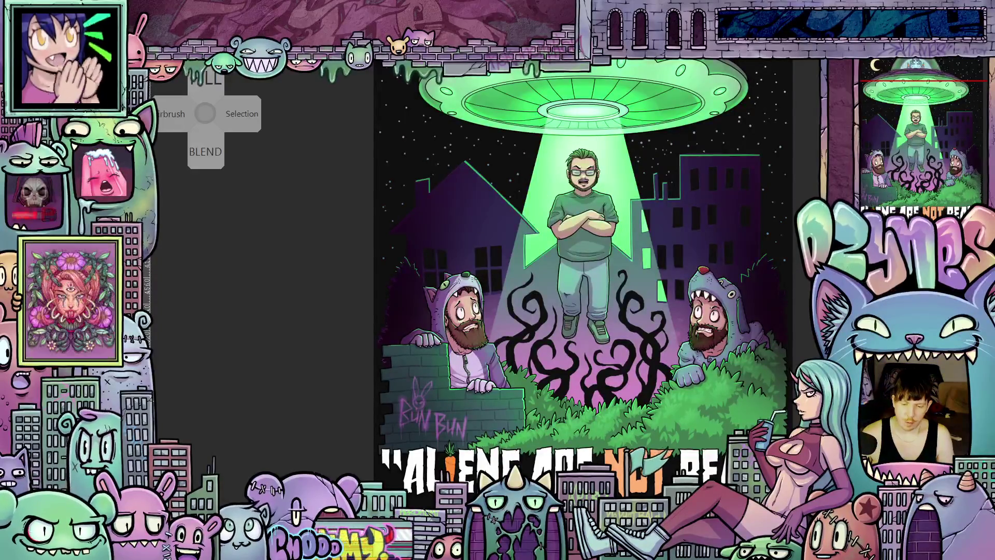
scroll(580, 275, up, 1)
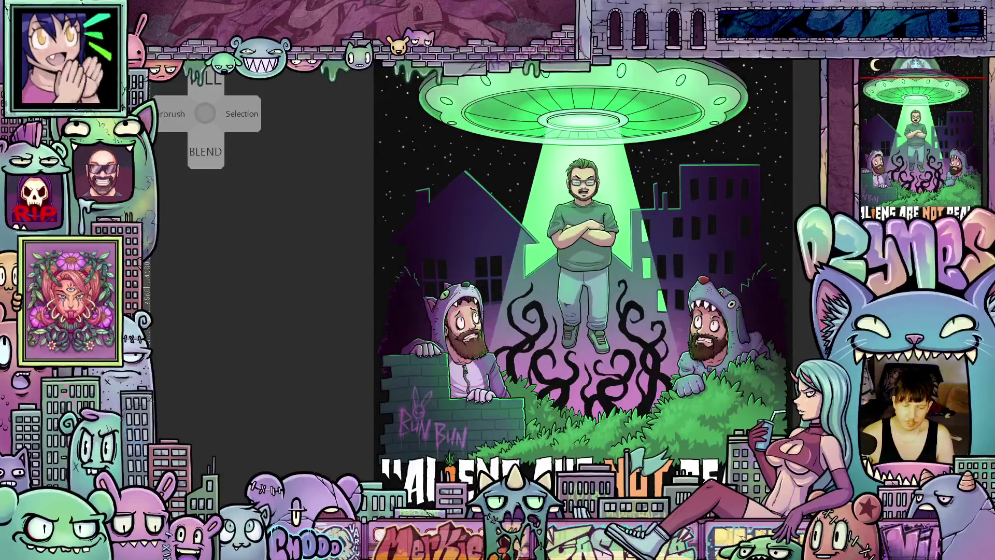
scroll(583, 279, up, 1)
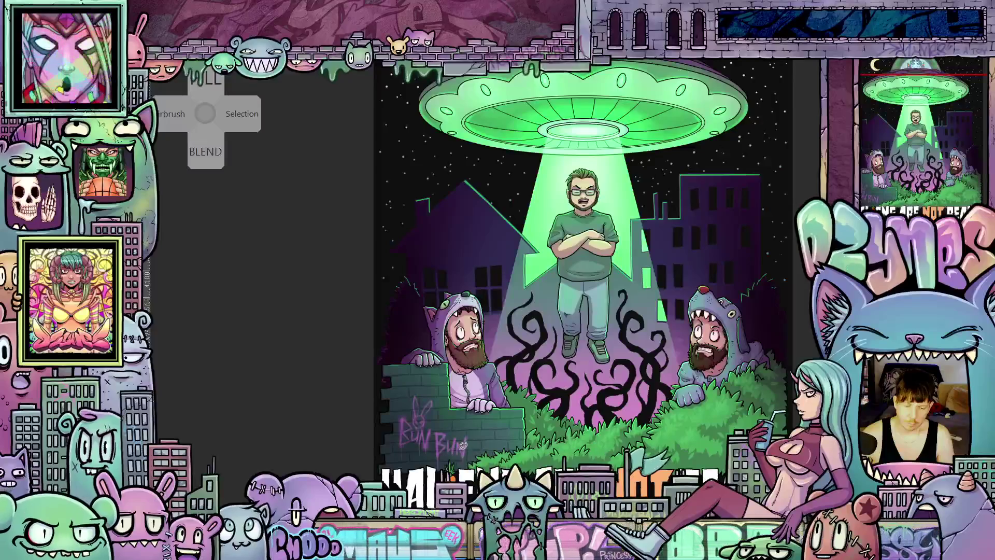
scroll(475, 457, up, 2)
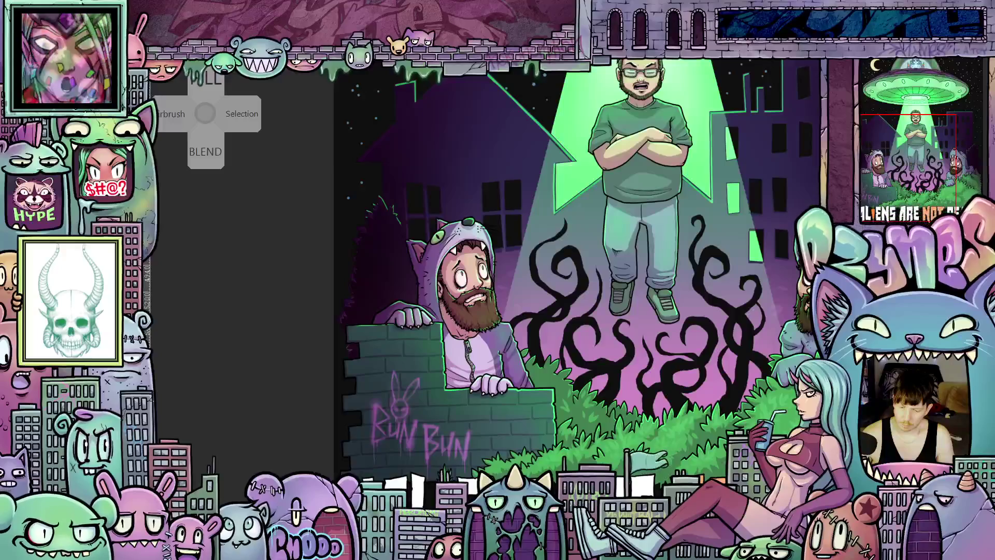
Letter green XENO on the wall right of BUN BUN and recentre the view on it.
scroll(445, 424, up, 2)
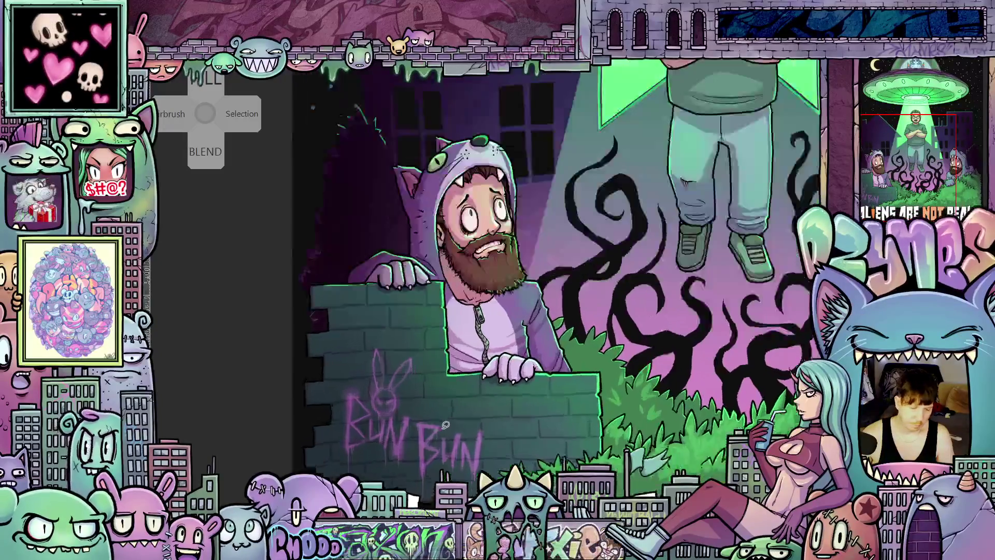
scroll(445, 425, up, 1)
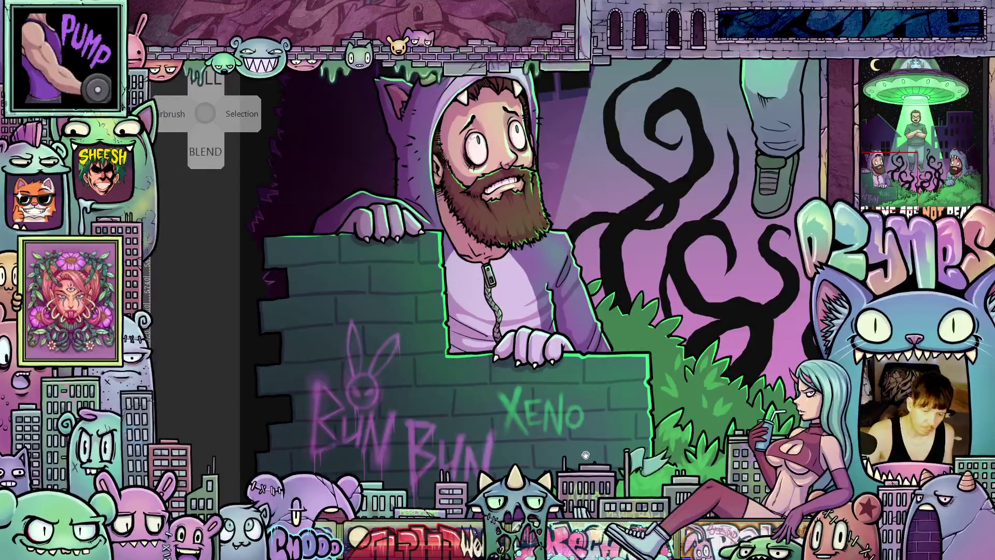
mouse_move(585, 455)
mouse_down()
mouse_move(631, 396)
mouse_move(653, 430)
mouse_move(716, 431)
mouse_move(584, 418)
mouse_up()
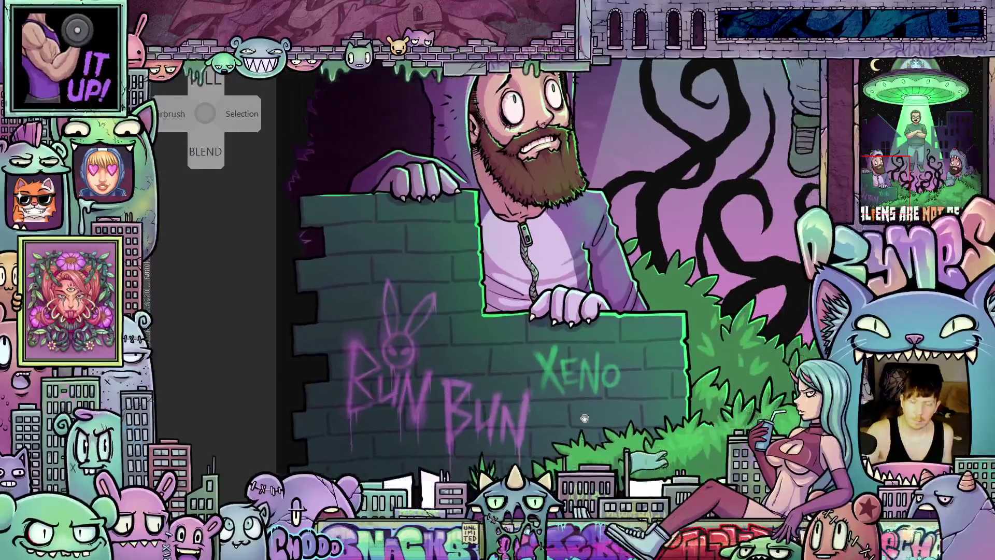
Pan to the upper-left wall and add a small ET tag and bunny doodle above BUN BUN.
scroll(584, 417, up, 3)
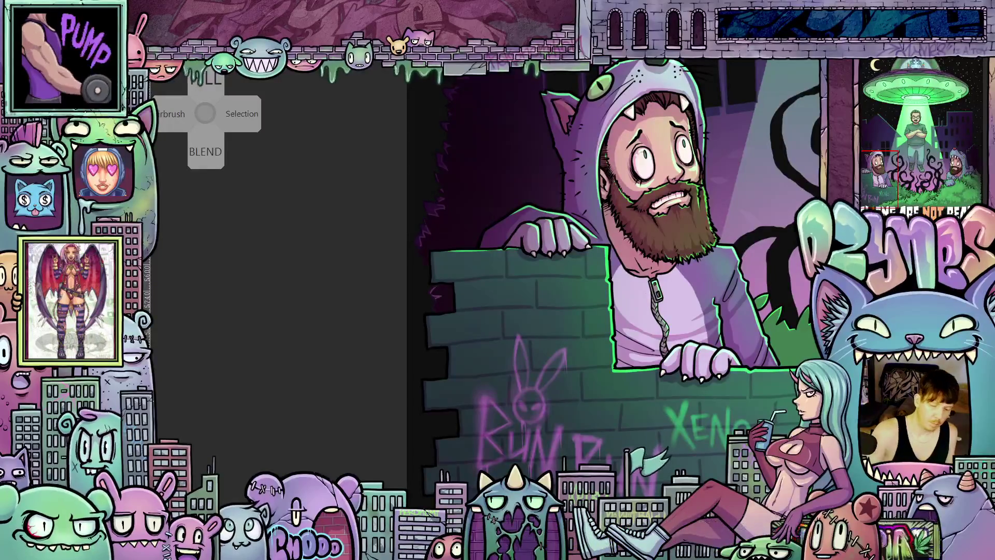
mouse_move(596, 311)
mouse_down()
mouse_move(539, 350)
mouse_move(549, 329)
mouse_move(593, 342)
mouse_up()
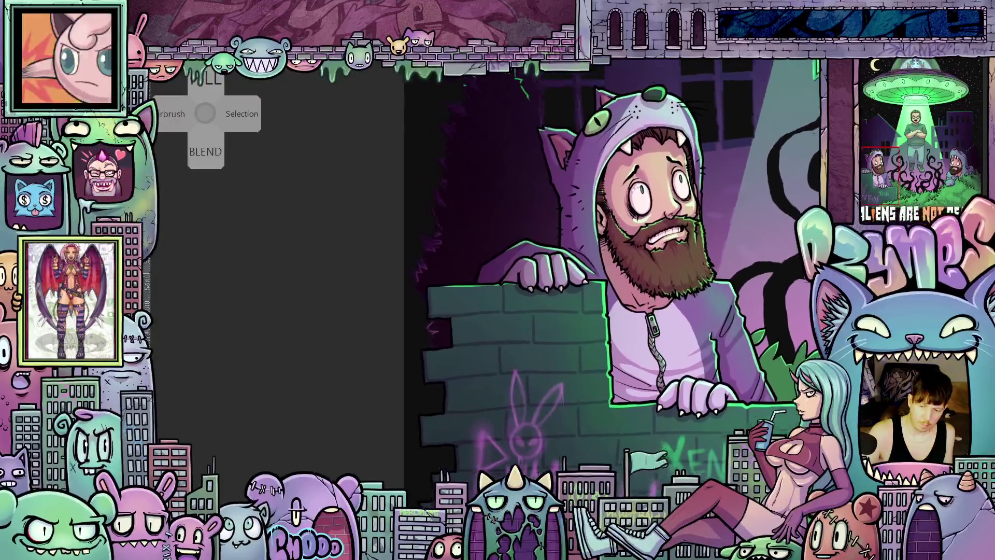
mouse_move(454, 375)
mouse_down()
mouse_move(505, 396)
mouse_move(511, 412)
mouse_up()
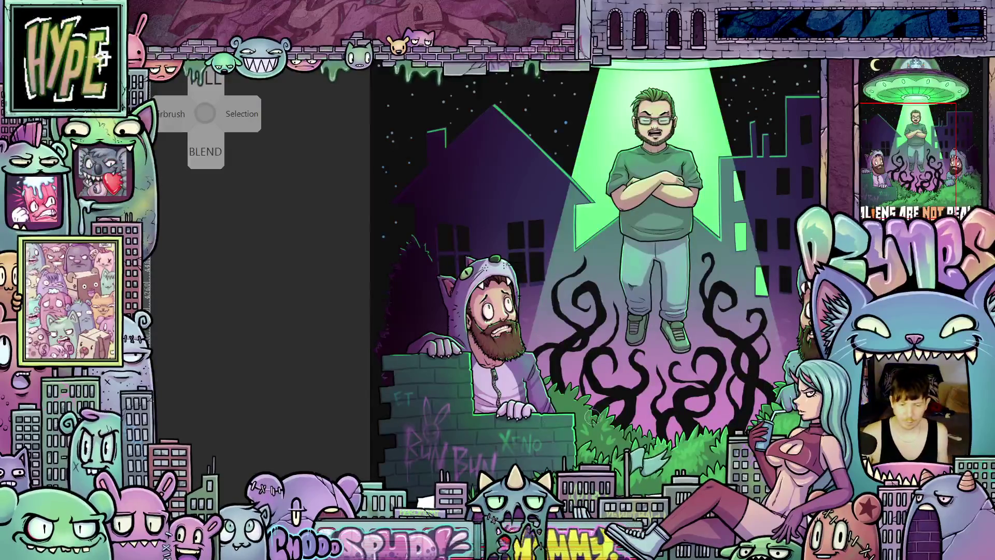
scroll(626, 409, down, 5)
drag(625, 408, 560, 405)
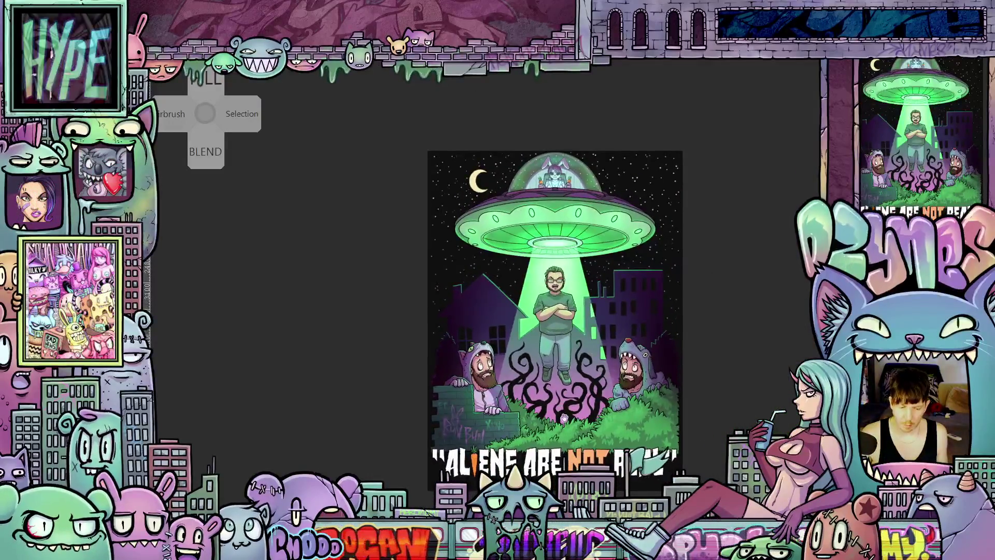
scroll(572, 415, up, 1)
scroll(575, 408, up, 1)
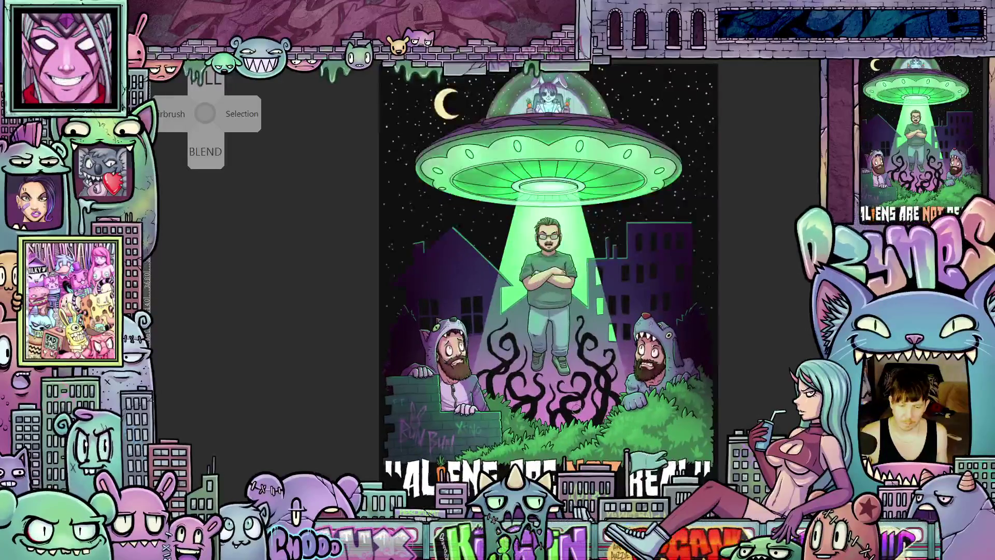
scroll(575, 408, down, 1)
drag(576, 409, 552, 394)
scroll(566, 382, down, 1)
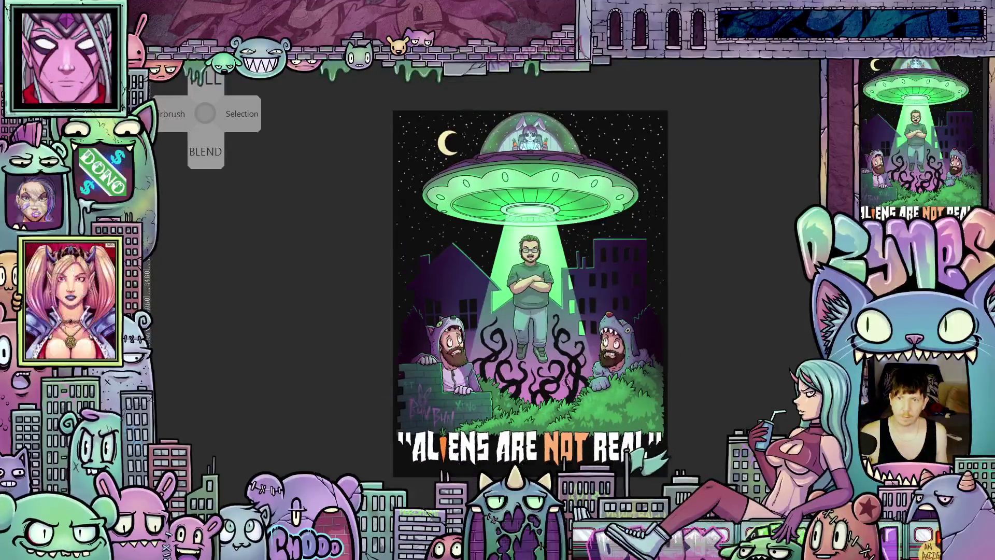